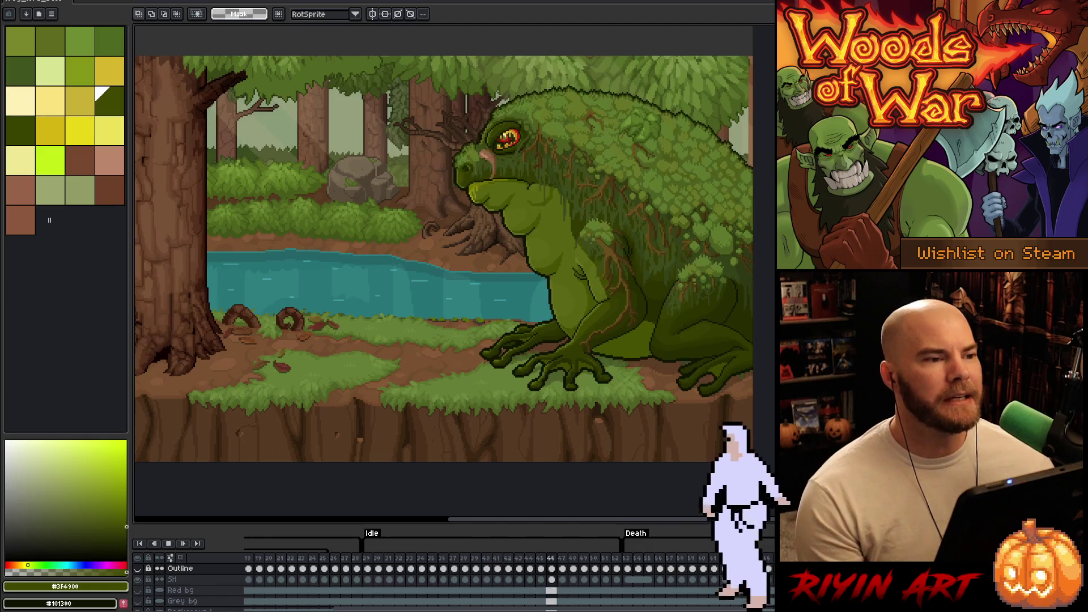
In VS Code, hide the terminal and read through FrogLord.cpp's animation states and sprite loading
{"action": "key", "text": "alt+Tab"}
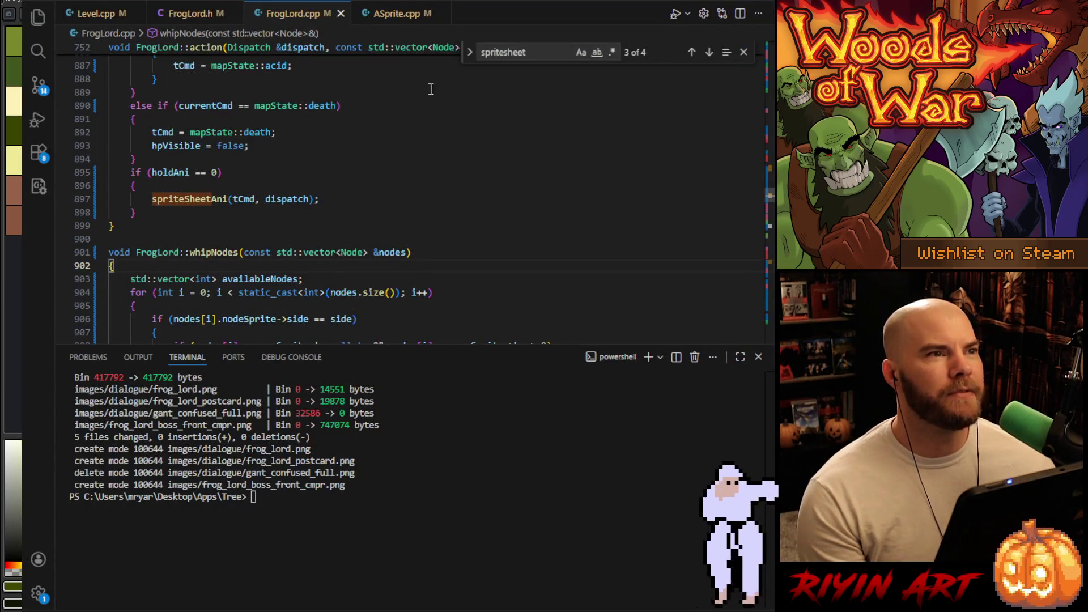
{"action": "left_click", "coordinate": [758, 357]}
{"action": "scroll", "coordinate": [489, 295], "scroll_direction": "up", "scroll_amount": 10}
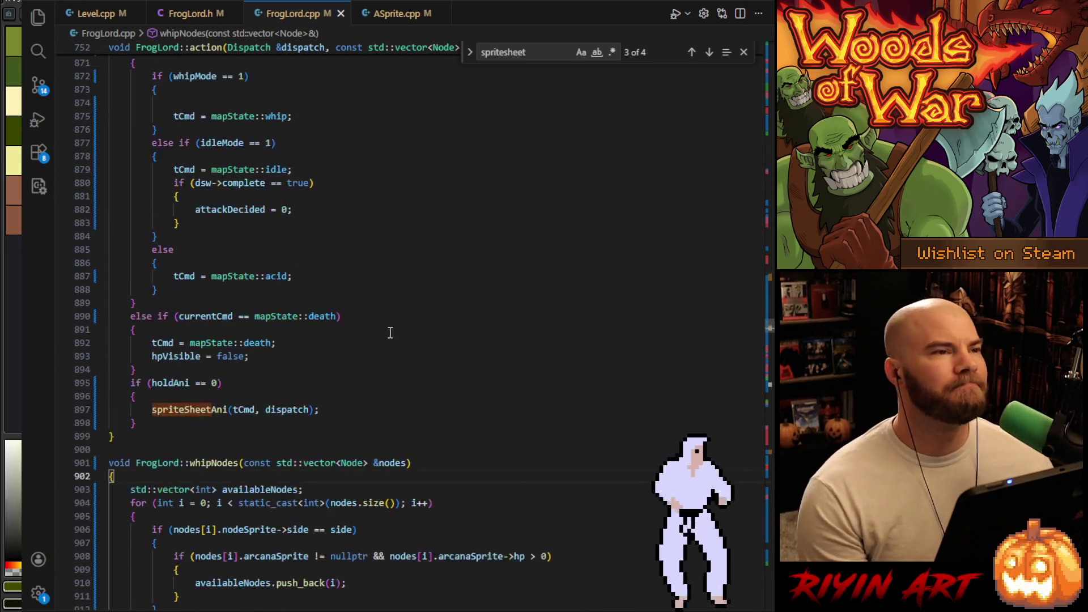
{"action": "scroll", "coordinate": [388, 325], "scroll_direction": "down", "scroll_amount": 18}
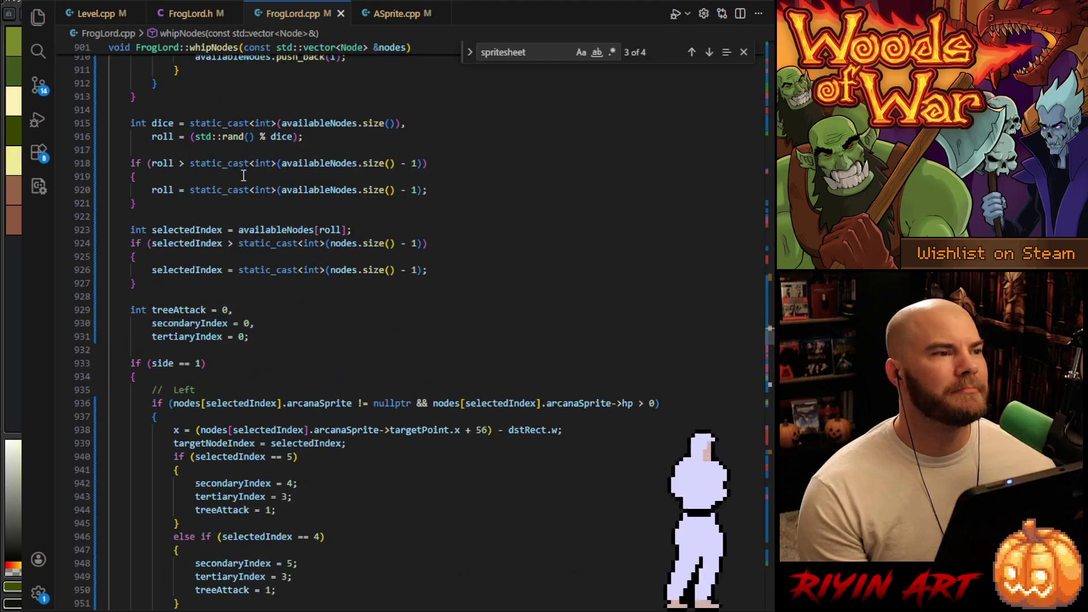
{"action": "scroll", "coordinate": [244, 173], "scroll_direction": "down", "scroll_amount": 15}
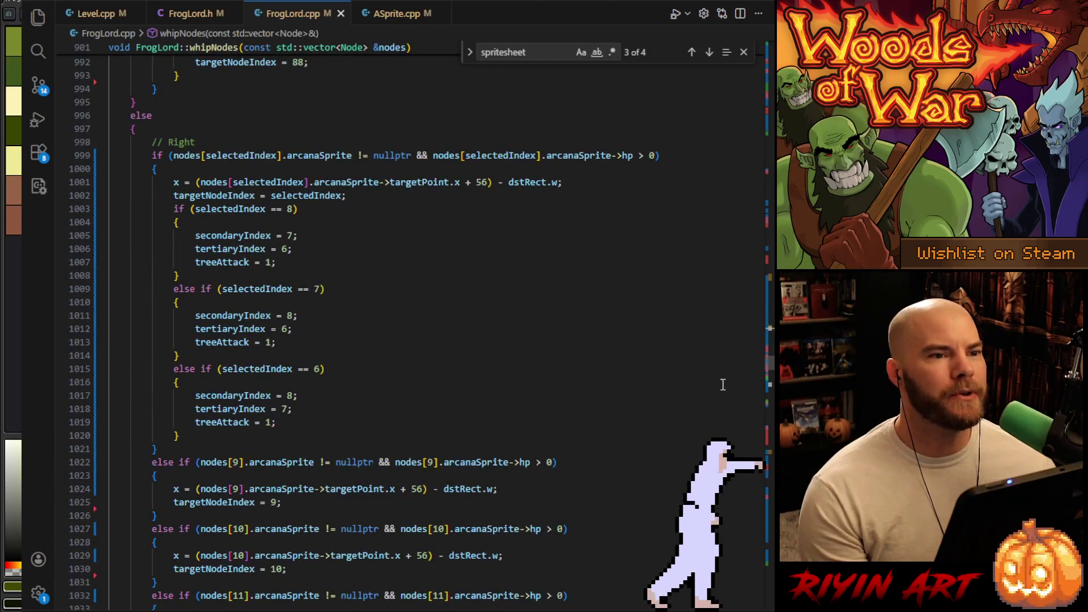
{"action": "mouse_move", "coordinate": [770, 354]}
{"action": "left_mouse_down"}
{"action": "mouse_move", "coordinate": [756, 470]}
{"action": "mouse_move", "coordinate": [762, 539]}
{"action": "mouse_move", "coordinate": [733, 584]}
{"action": "mouse_move", "coordinate": [736, 602]}
{"action": "left_mouse_up"}
{"action": "scroll", "coordinate": [732, 596], "scroll_direction": "up", "scroll_amount": 3}
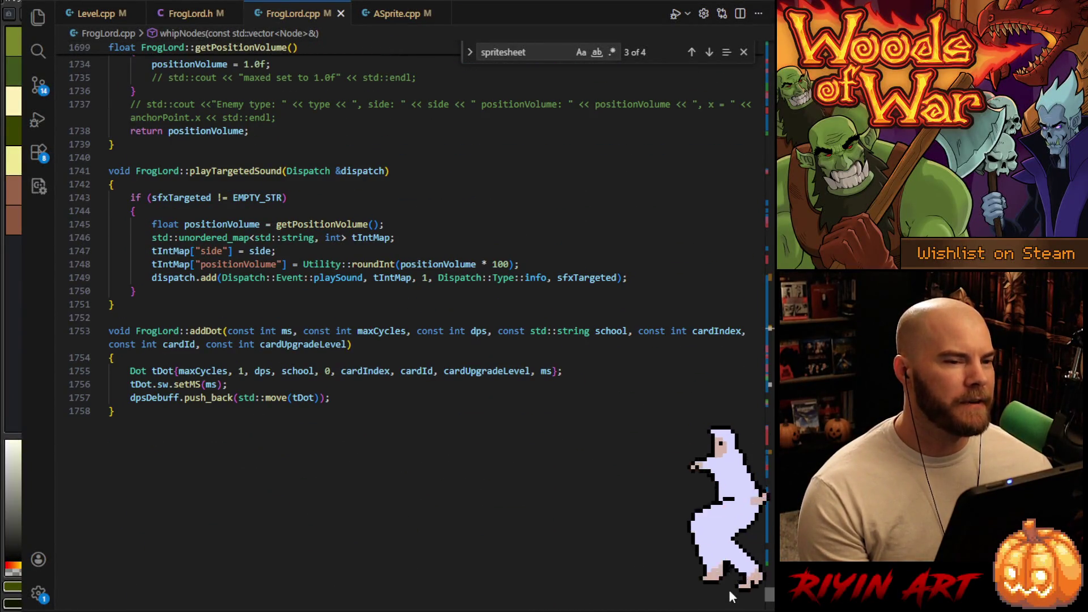
{"action": "scroll", "coordinate": [729, 589], "scroll_direction": "down", "scroll_amount": 6}
{"action": "scroll", "coordinate": [729, 589], "scroll_direction": "up", "scroll_amount": 6}
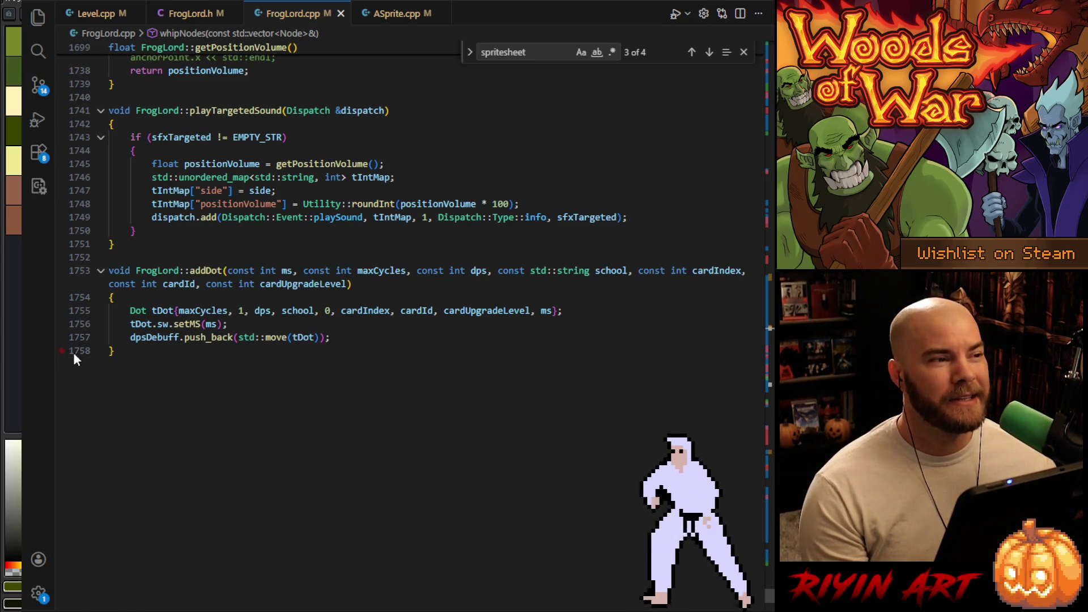
{"action": "scroll", "coordinate": [74, 353], "scroll_direction": "down", "scroll_amount": 1}
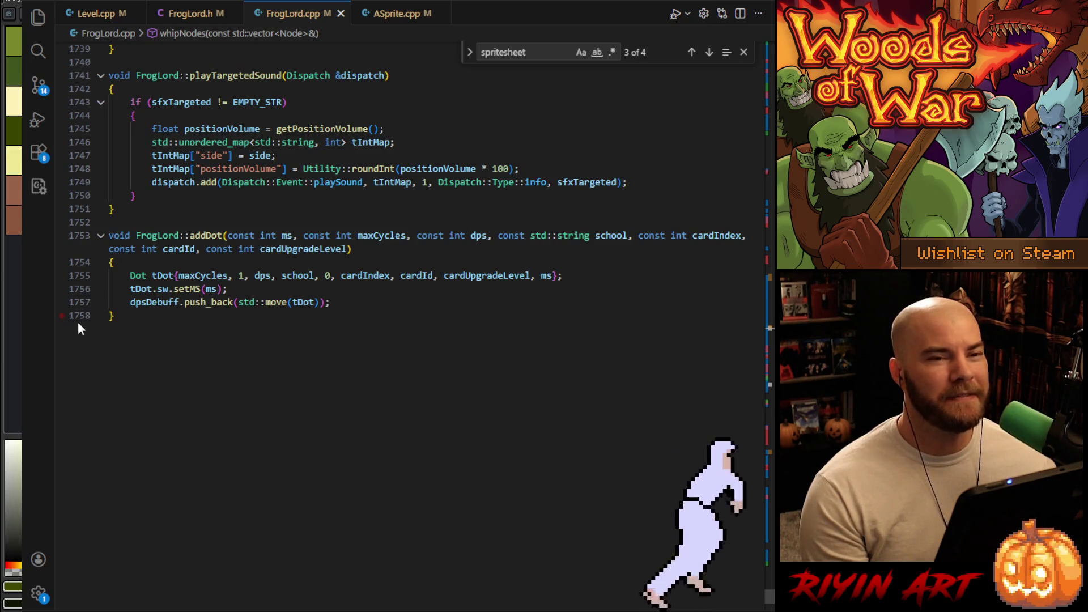
{"action": "scroll", "coordinate": [85, 328], "scroll_direction": "down", "scroll_amount": 1}
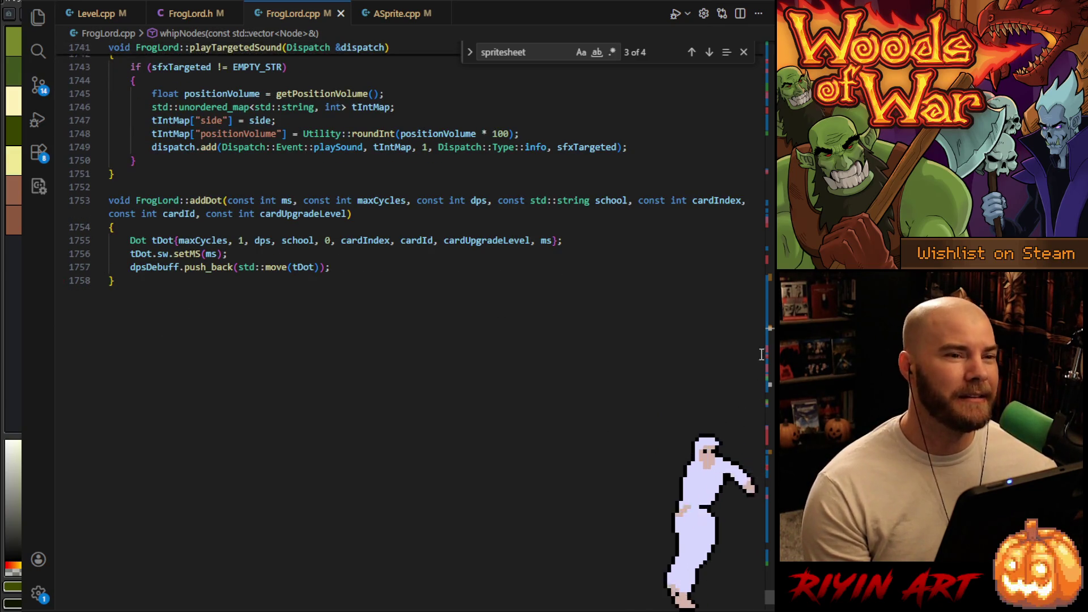
{"action": "mouse_move", "coordinate": [767, 288]}
{"action": "left_mouse_down"}
{"action": "mouse_move", "coordinate": [764, 48]}
{"action": "mouse_move", "coordinate": [772, 96]}
{"action": "left_mouse_up"}
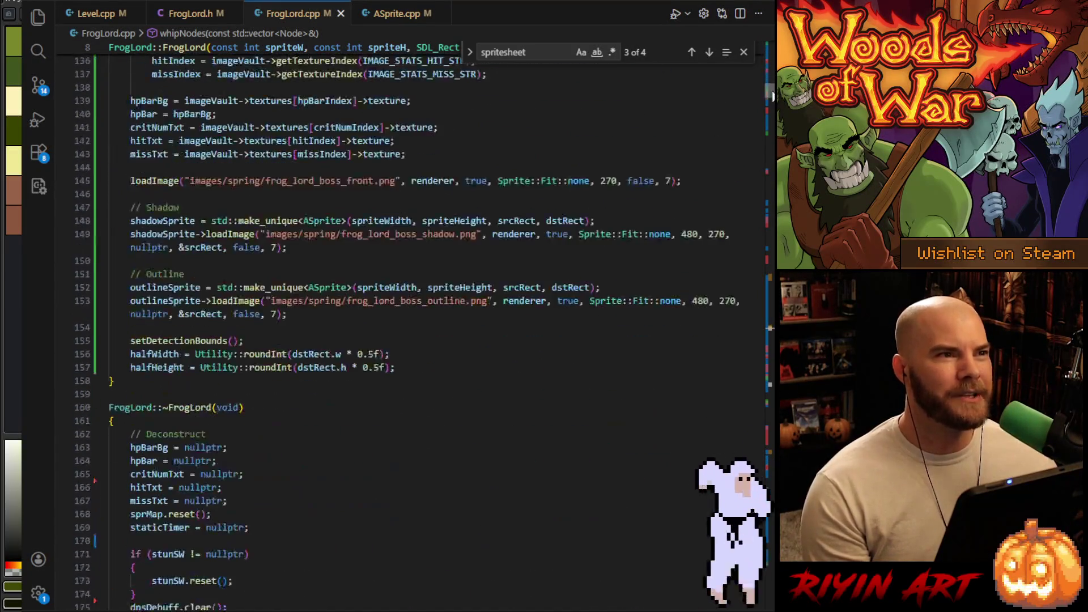
Check the FrogLord.h header, return to FrogLord.cpp, then switch back to Aseprite
{"action": "left_click", "coordinate": [192, 13]}
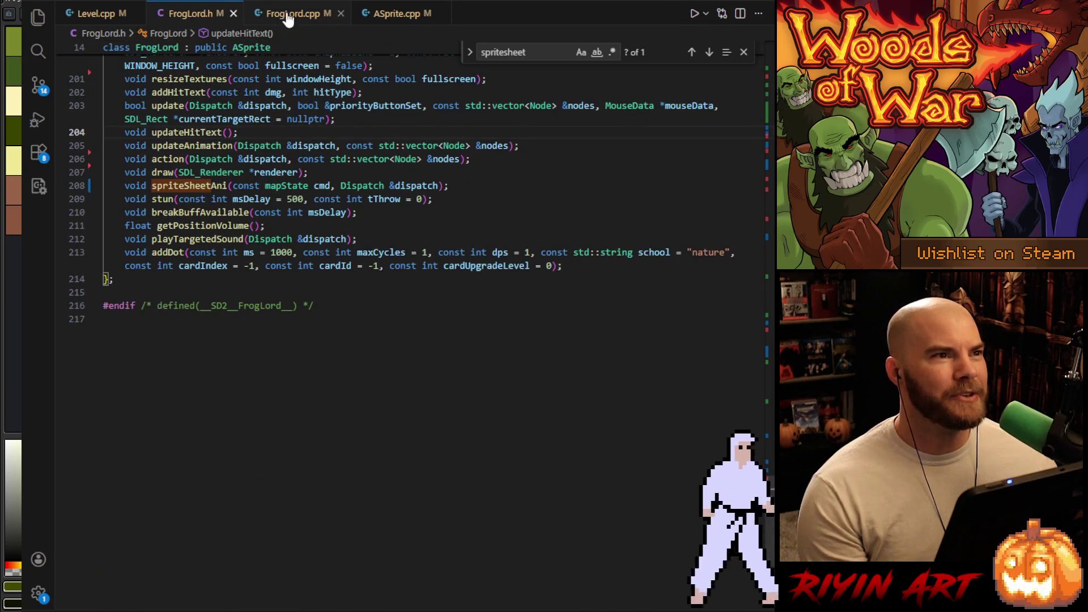
{"action": "left_click", "coordinate": [289, 15]}
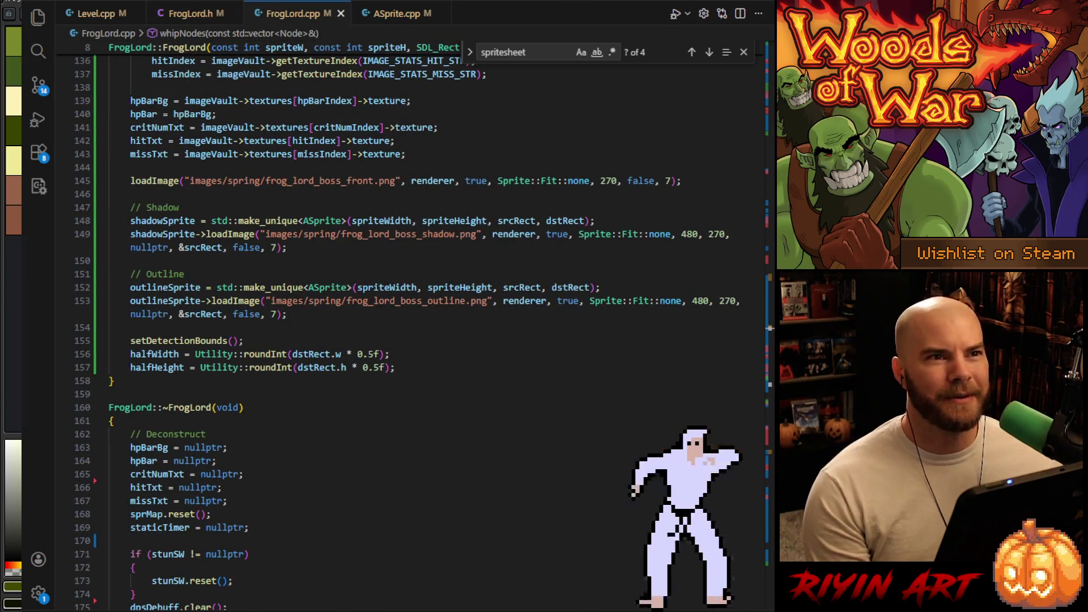
{"action": "key", "text": "alt+Tab"}
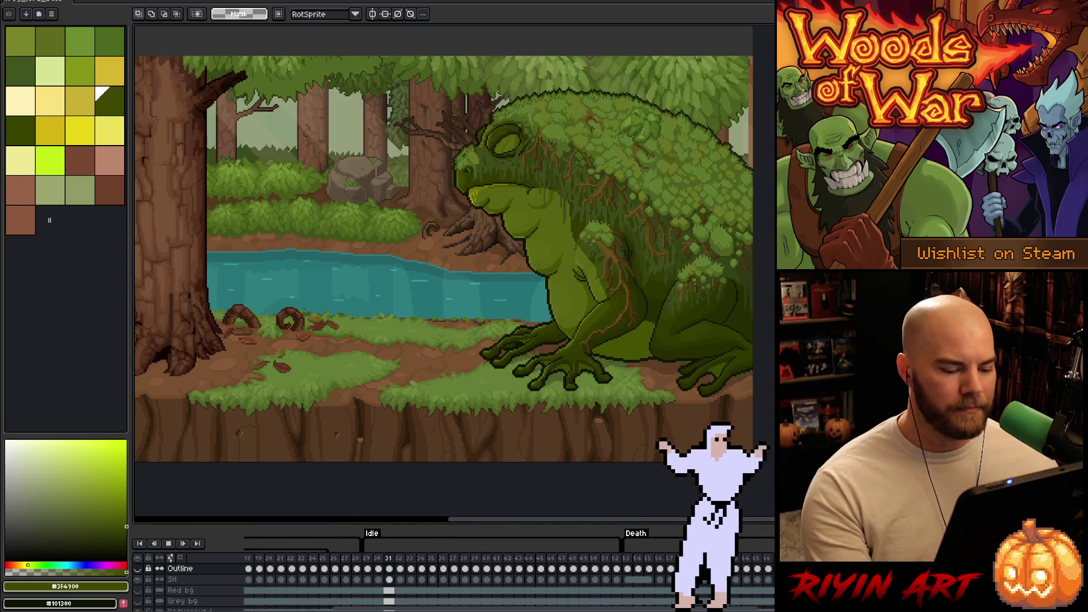
Stop playback and replay the frog boss animation from frame 1, starting at the Acid tag
{"action": "left_click", "coordinate": [551, 602]}
{"action": "scroll", "coordinate": [550, 590], "scroll_direction": "left", "scroll_amount": 4}
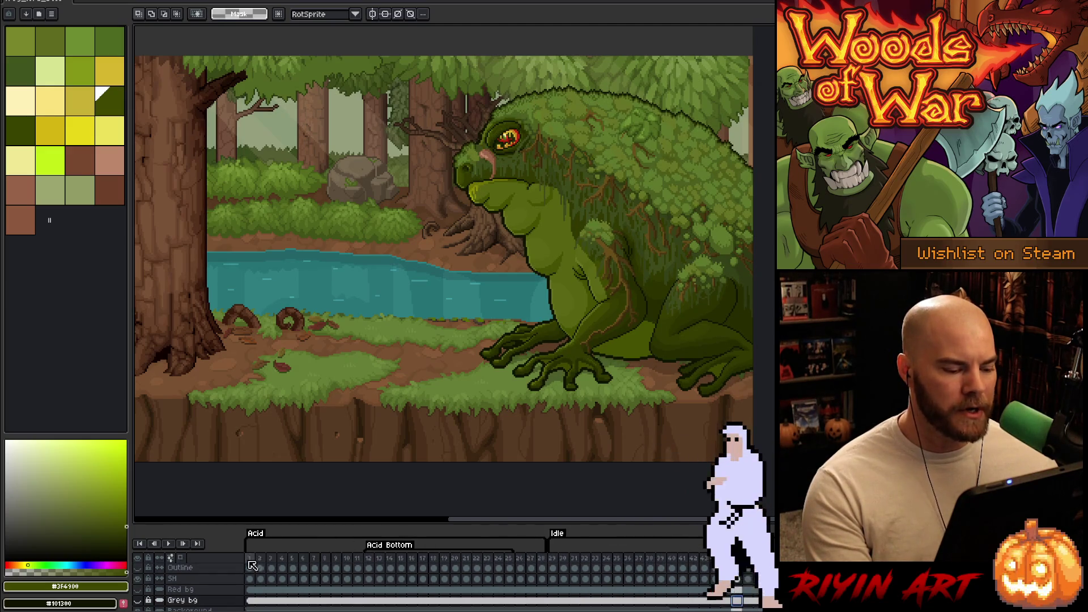
{"action": "key", "text": "Return"}
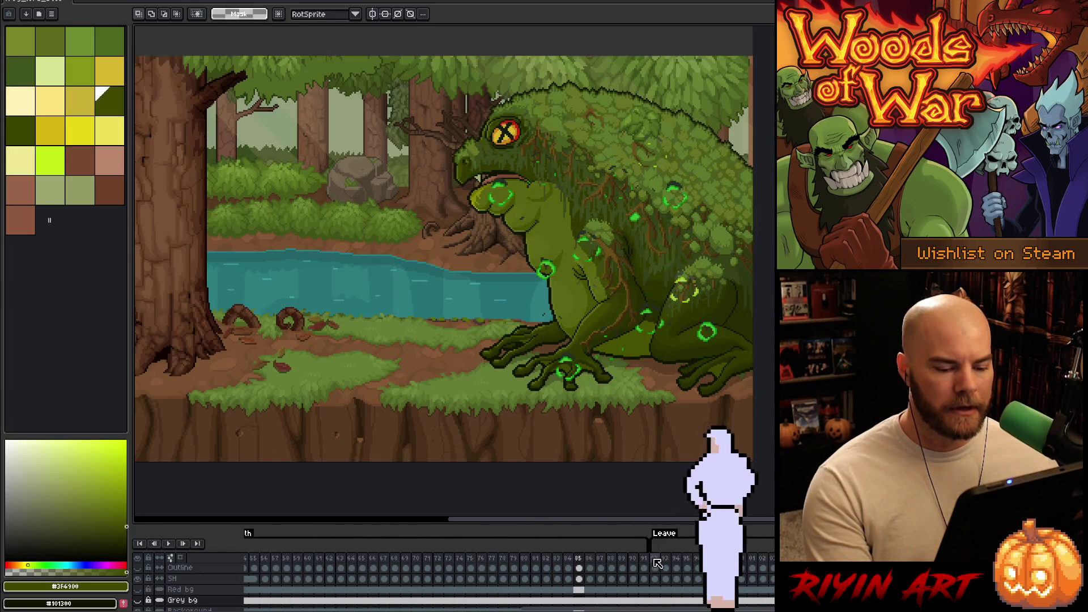
Play the whole animation through the Leave sequence, then jump to a frame in the Idle tag
{"action": "key", "text": "Return"}
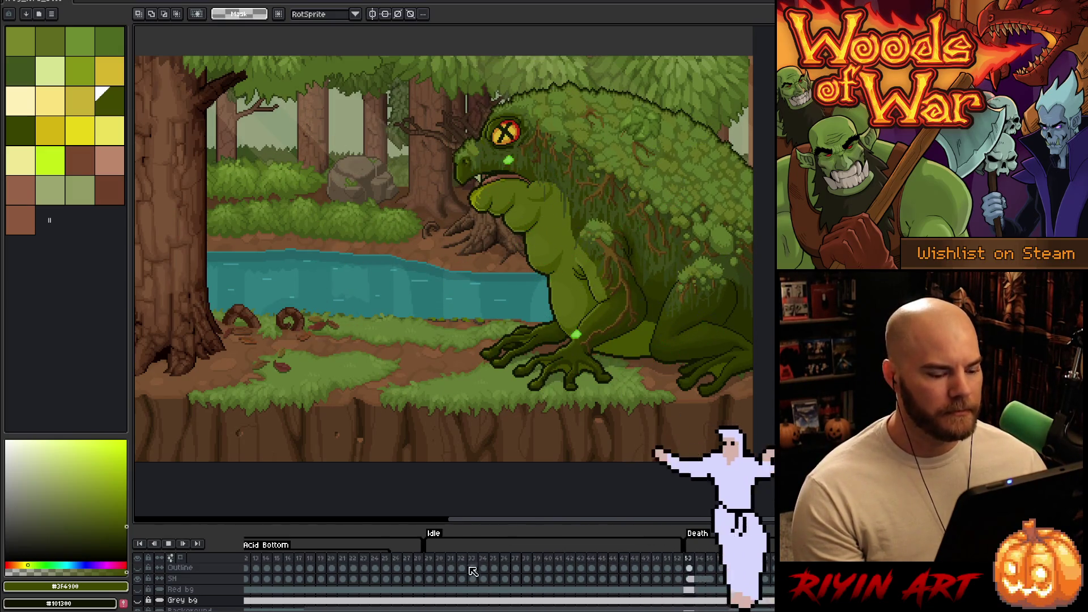
{"action": "left_click", "coordinate": [457, 560]}
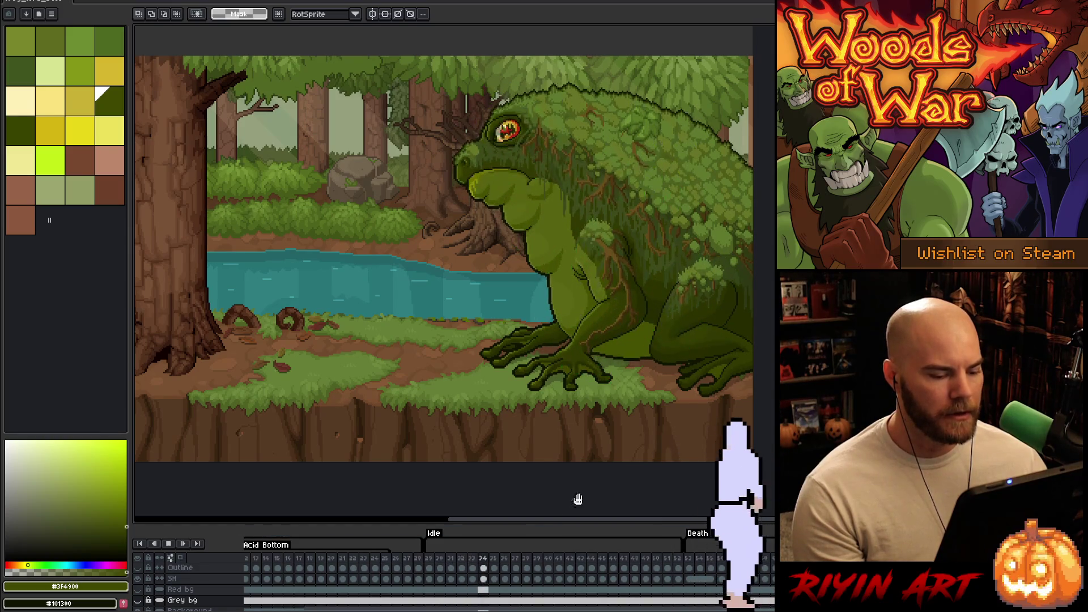